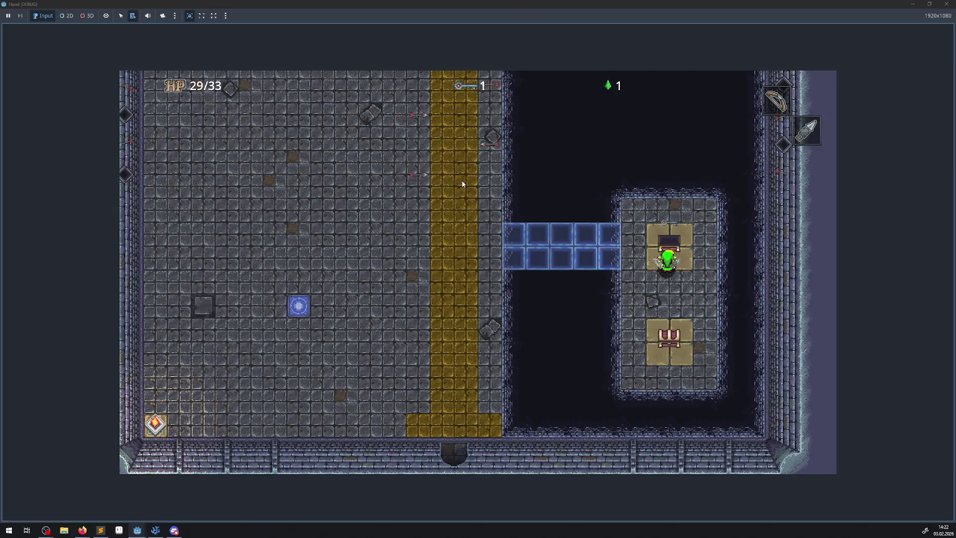
Step: Walk the hero past the chest onto the blue bridge, then back onto the warp tile to warp
{"action": "key", "text": "Left"}
{"action": "key", "text": "Down"}
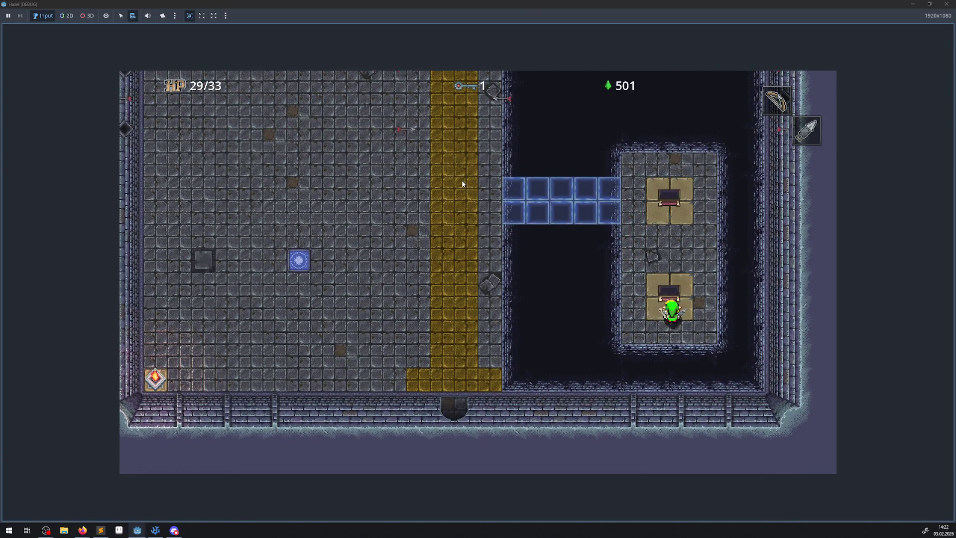
{"action": "key", "text": "Left"}
{"action": "key", "text": "Up"}
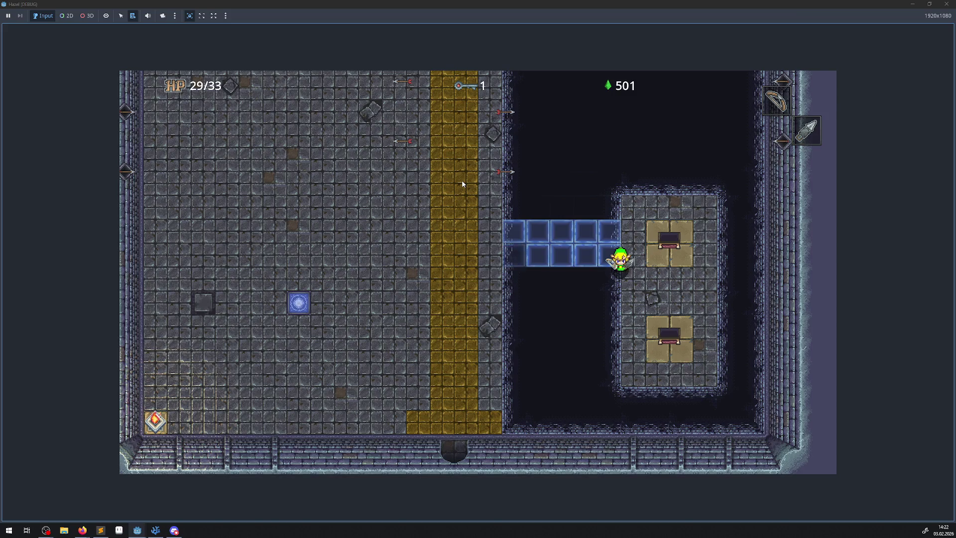
{"action": "key", "text": "Down"}
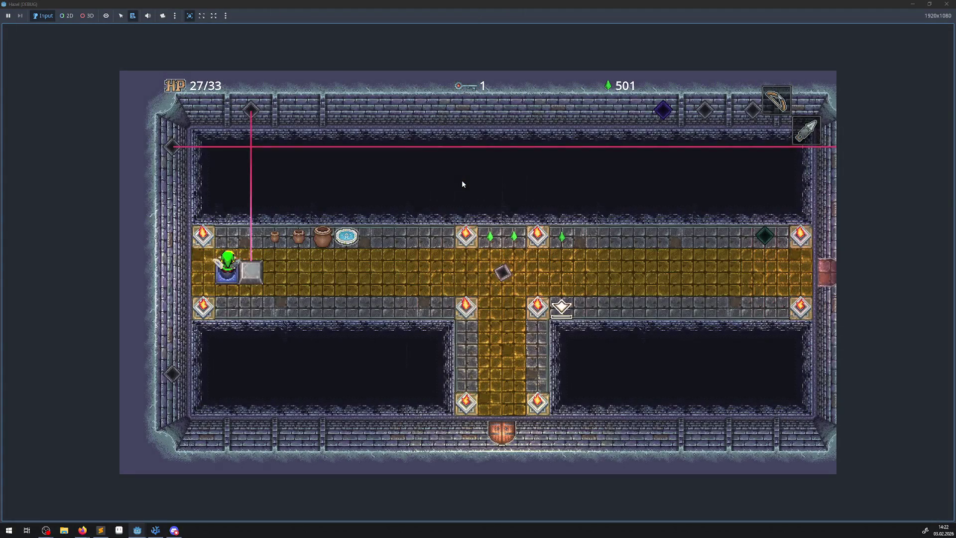
{"action": "key", "text": "Left"}
{"action": "key", "text": "Right"}
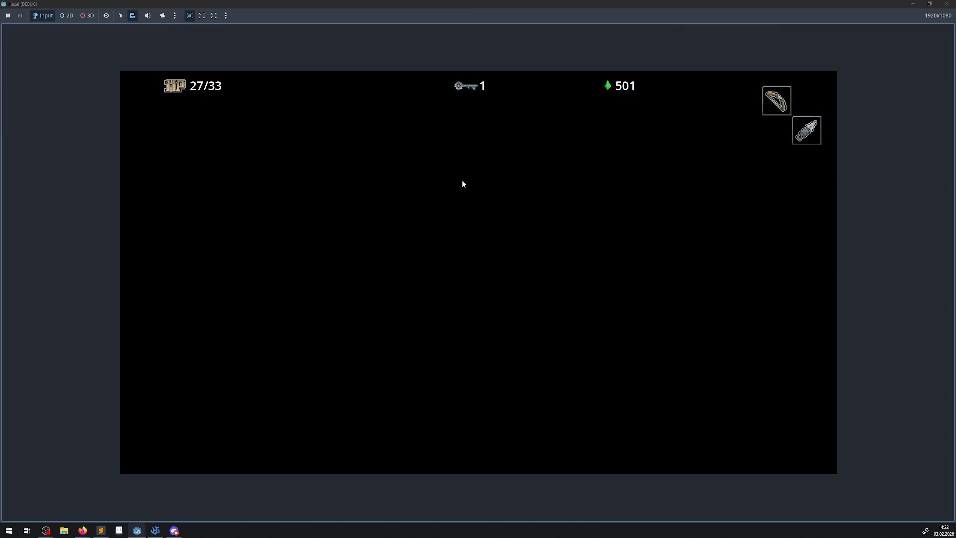
Step: Walk the hero off the warp tile, right and down to the yellow carpet, then up it
{"action": "key", "text": "Right"}
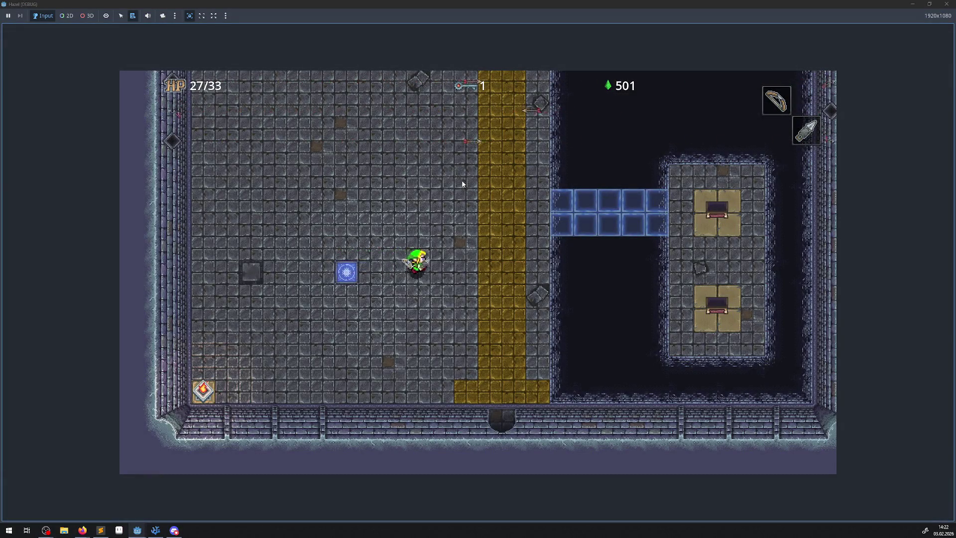
{"action": "key", "text": "Right"}
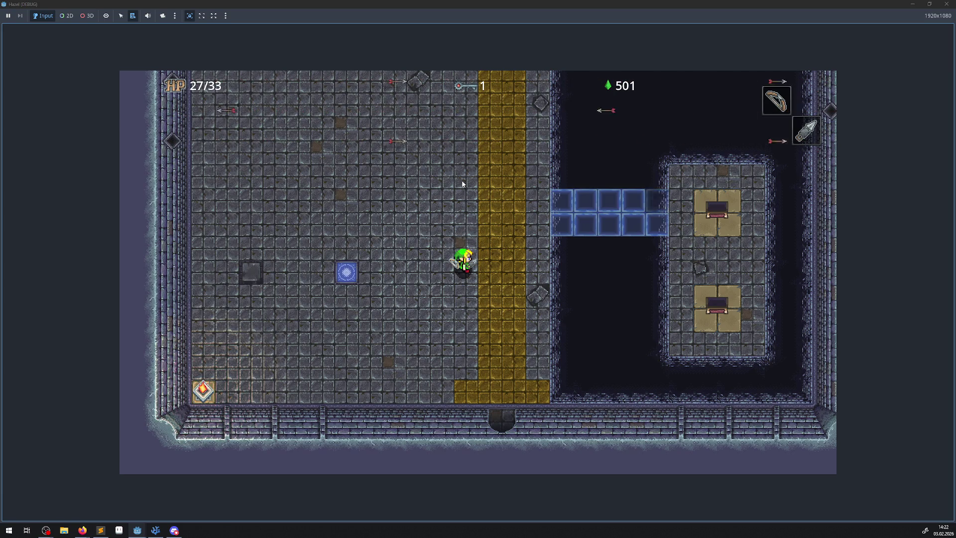
{"action": "key", "text": "Right"}
{"action": "key", "text": "Down"}
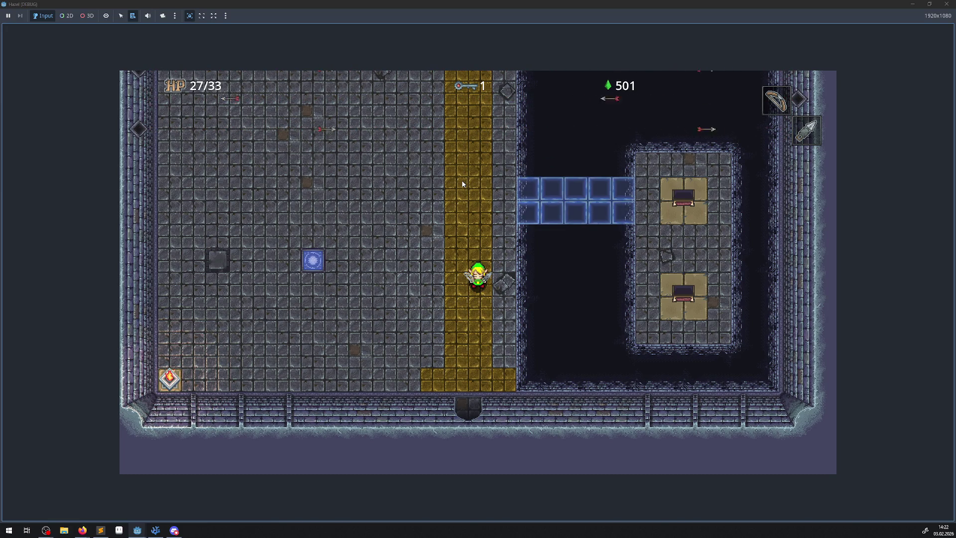
{"action": "key", "text": "Up"}
{"action": "key", "text": "Left"}
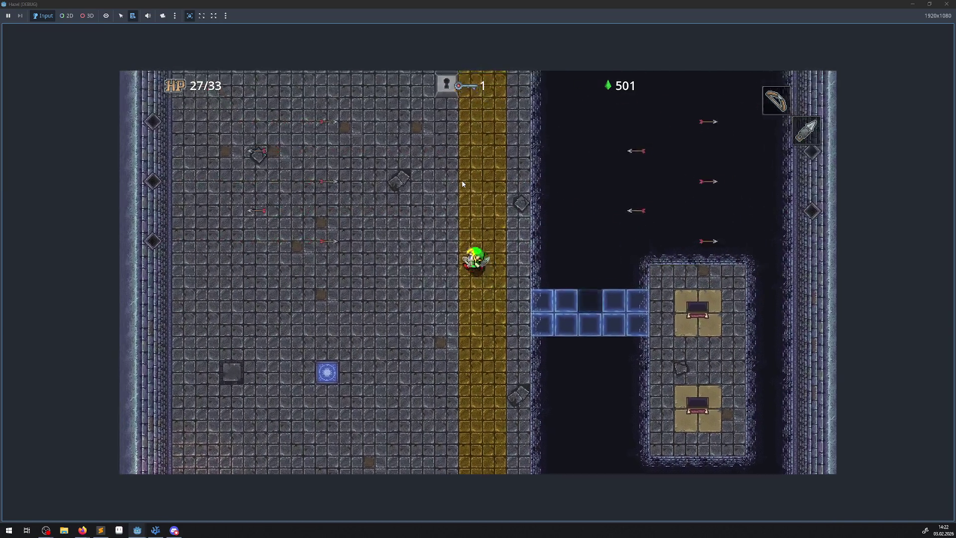
Step: Walk the hero up the yellow lane until standing beside the locked keyhole block
{"action": "key", "text": "Up"}
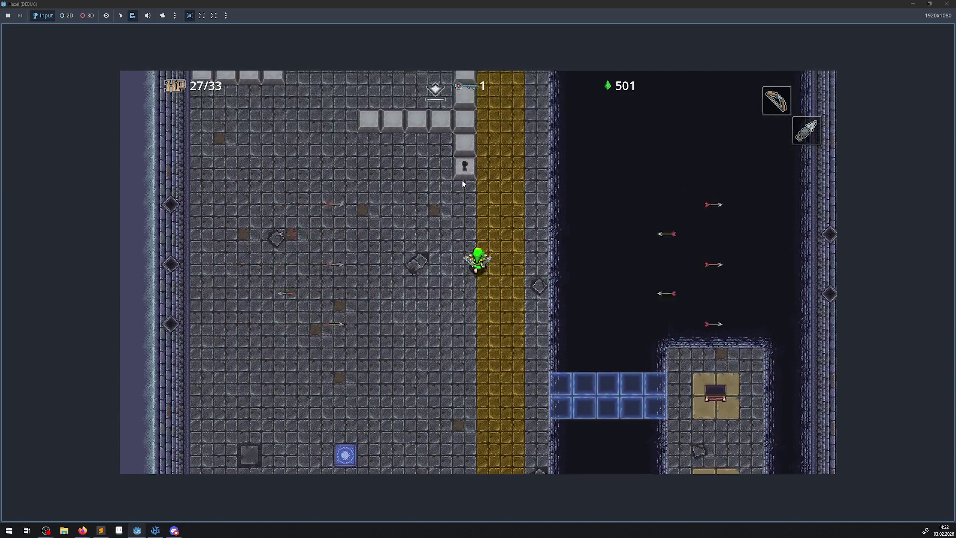
{"action": "key", "text": "Left"}
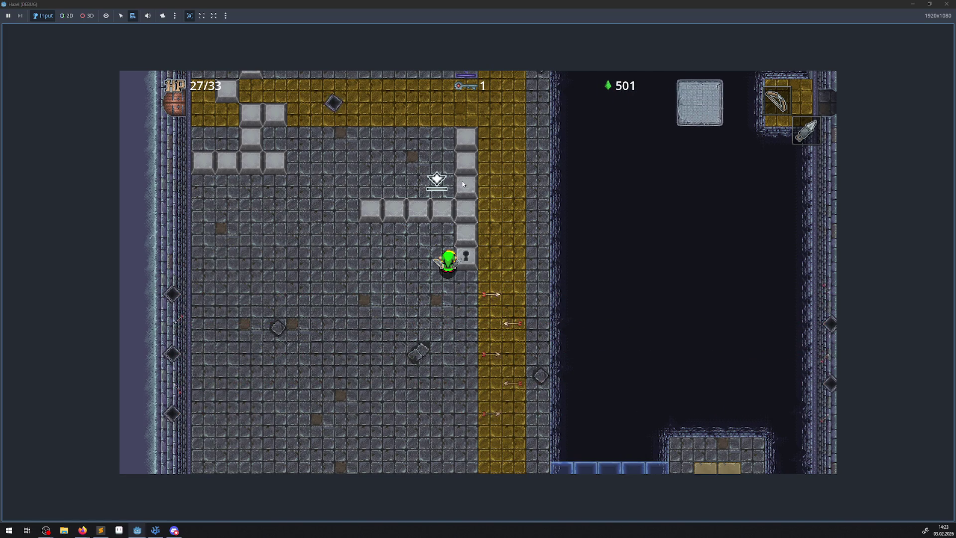
Step: Walk the hero left and down into the yellow lane toward the blue bridge
{"action": "key", "text": "a"}
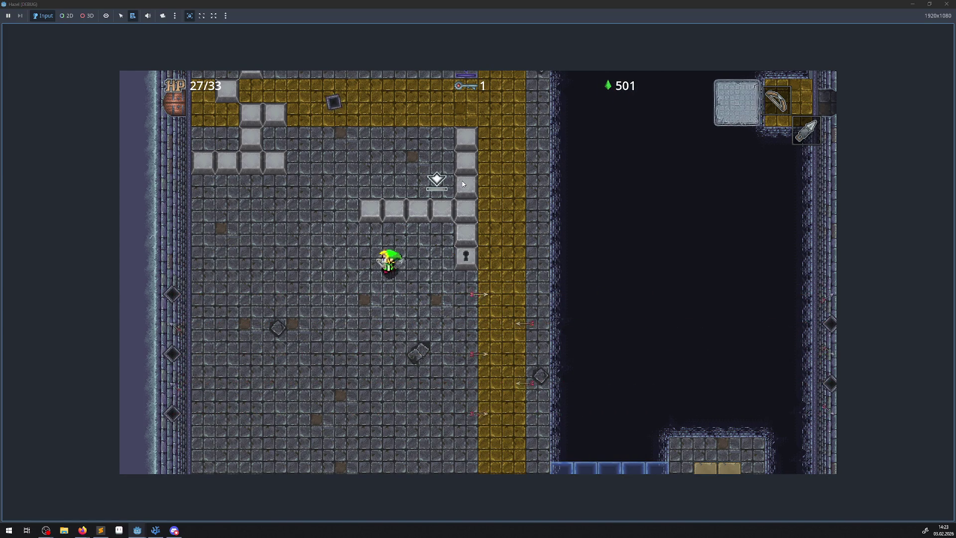
{"action": "key", "text": "s"}
{"action": "key", "text": "d"}
{"action": "key", "text": "s"}
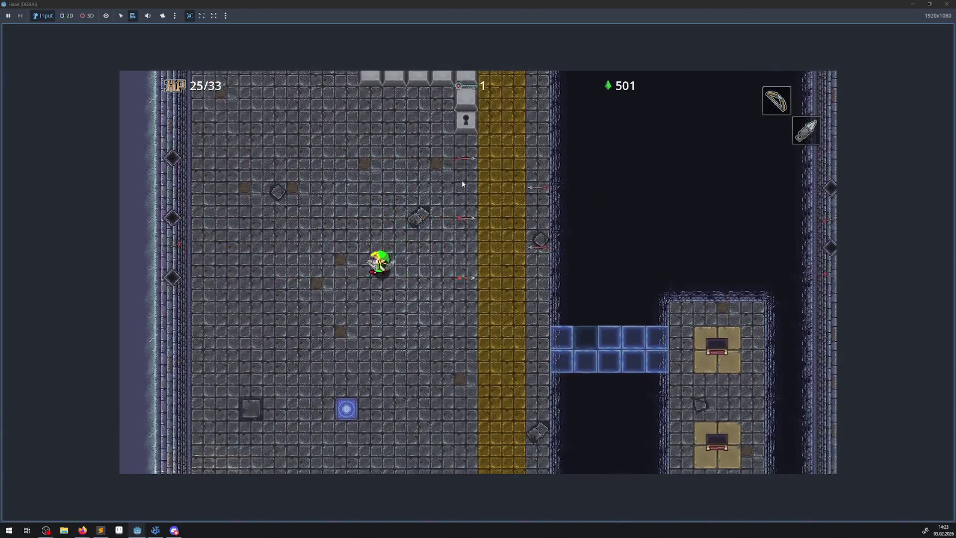
{"action": "key", "text": "d"}
{"action": "key", "text": "w"}
{"action": "key", "text": "d"}
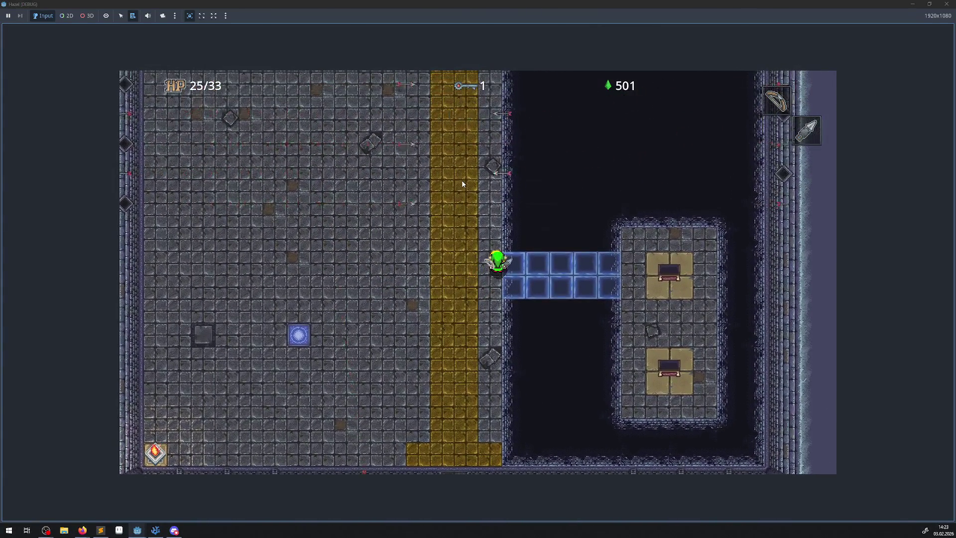
{"action": "key", "text": "a"}
Step: Walk the hero back up to the keyhole block, ending with HP at 23/33
{"action": "key", "text": "w"}
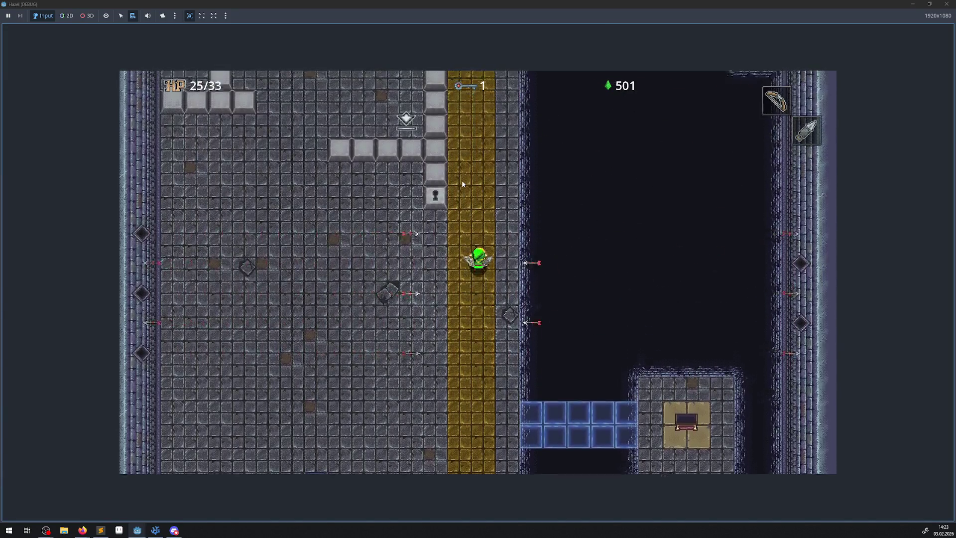
{"action": "key", "text": "a"}
{"action": "key", "text": "s"}
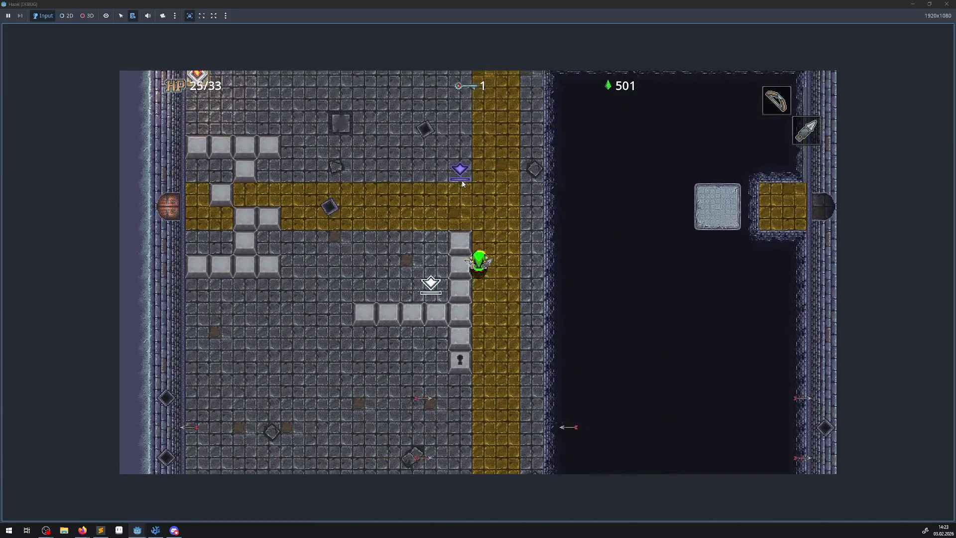
{"action": "key", "text": "s"}
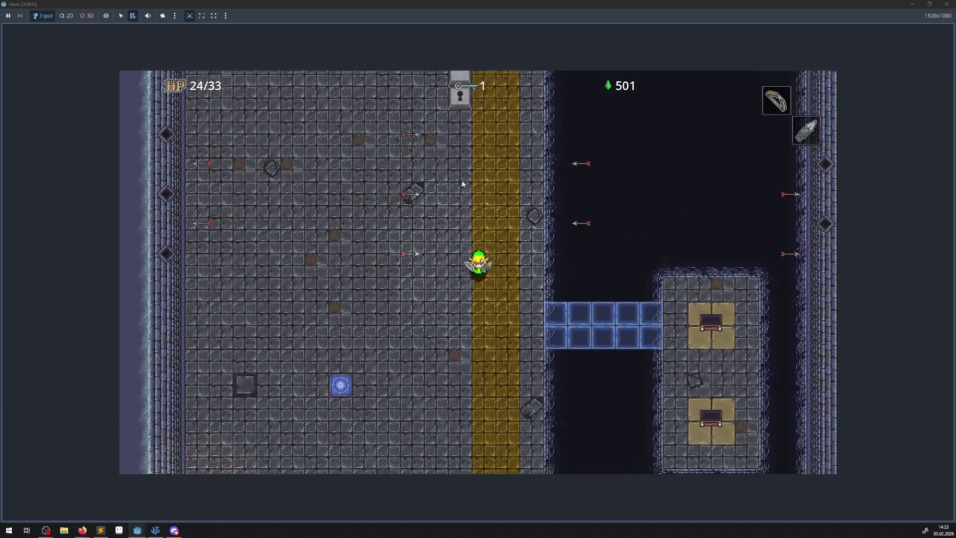
{"action": "key", "text": "w"}
{"action": "key", "text": "w"}
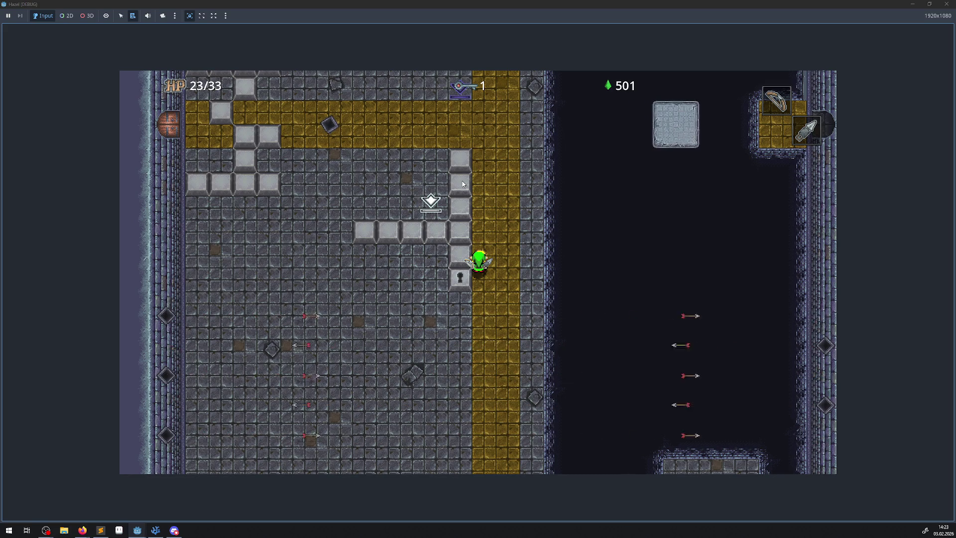
Step: Walk the hero up the yellow corridor, left through the stone-block maze, then right beside the block column
{"action": "key", "text": "Up"}
{"action": "key", "text": "Left"}
{"action": "key", "text": "Down"}
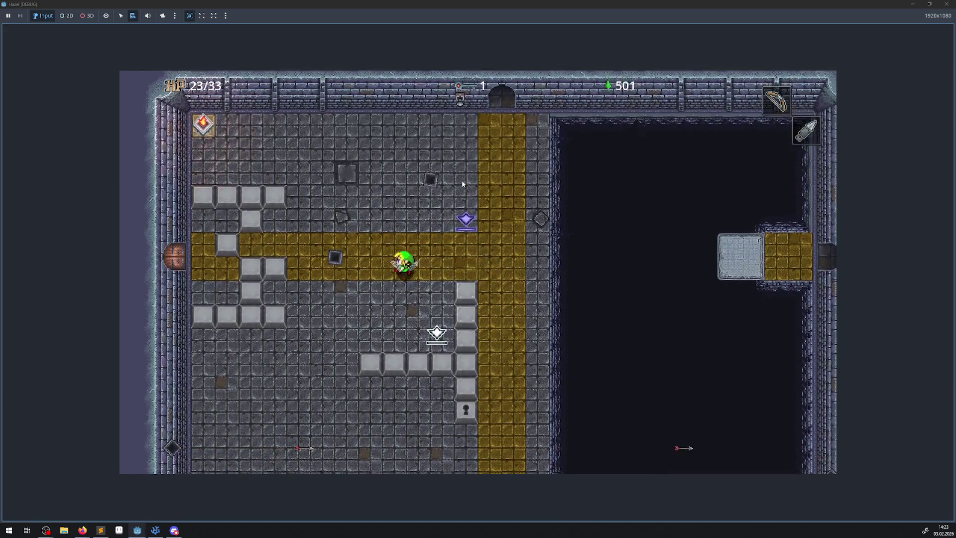
{"action": "key", "text": "Up"}
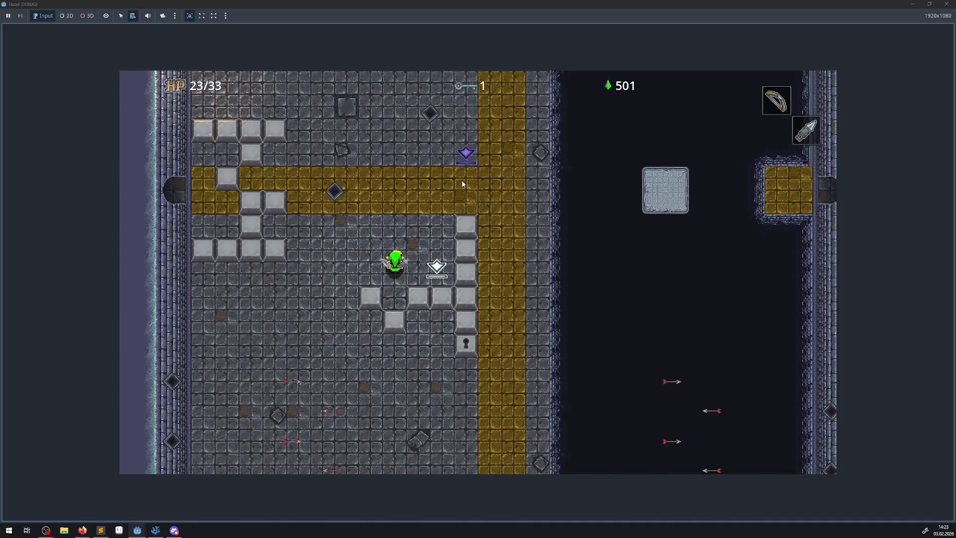
{"action": "key", "text": "Left"}
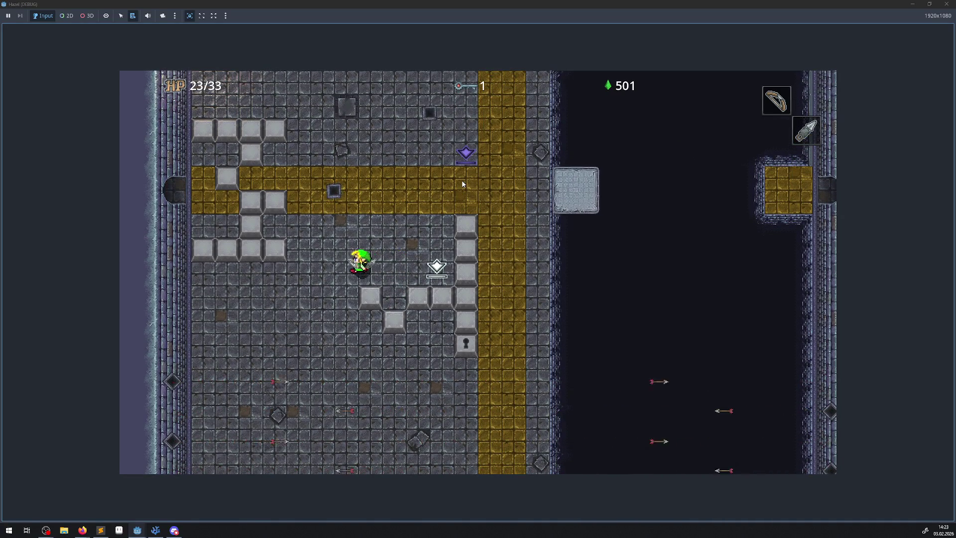
{"action": "key", "text": "Up"}
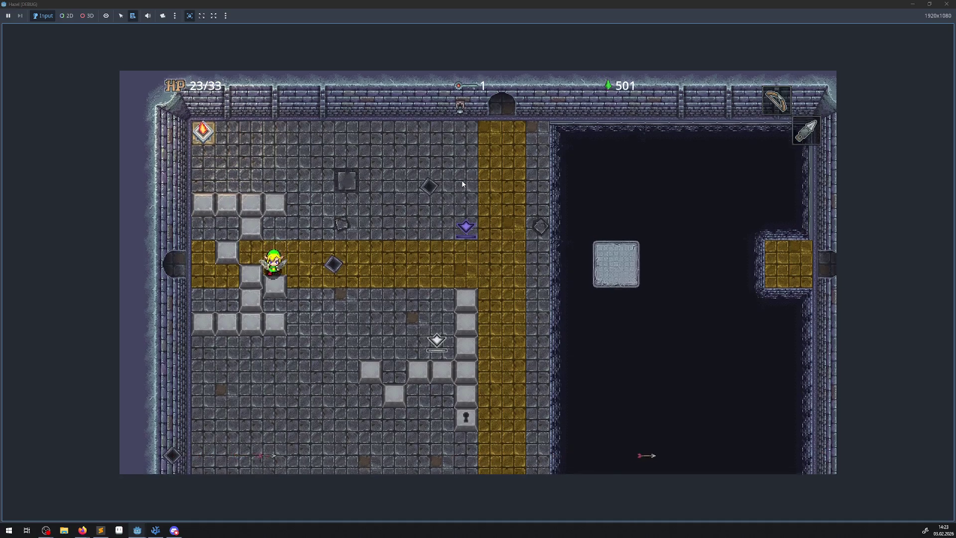
{"action": "key", "text": "Left"}
{"action": "key", "text": "Down"}
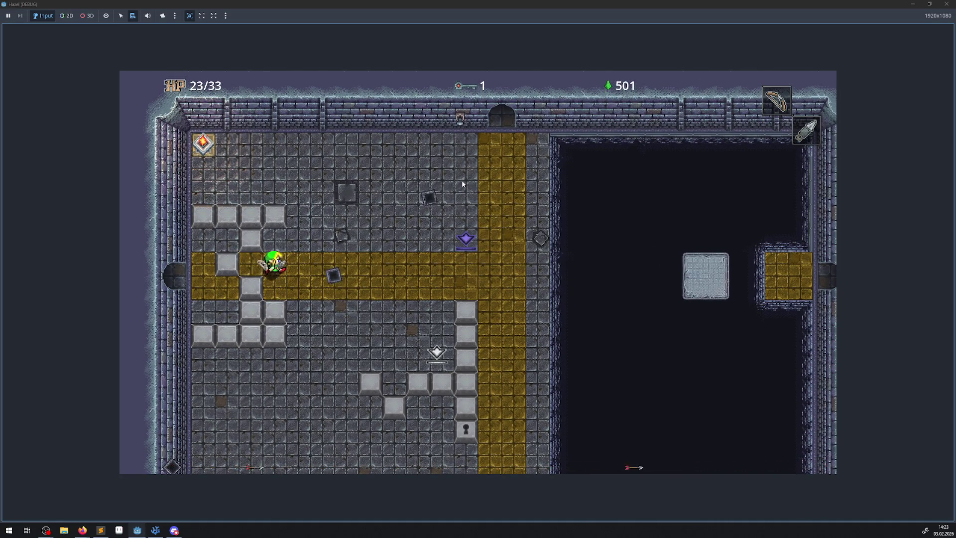
{"action": "key", "text": "Right"}
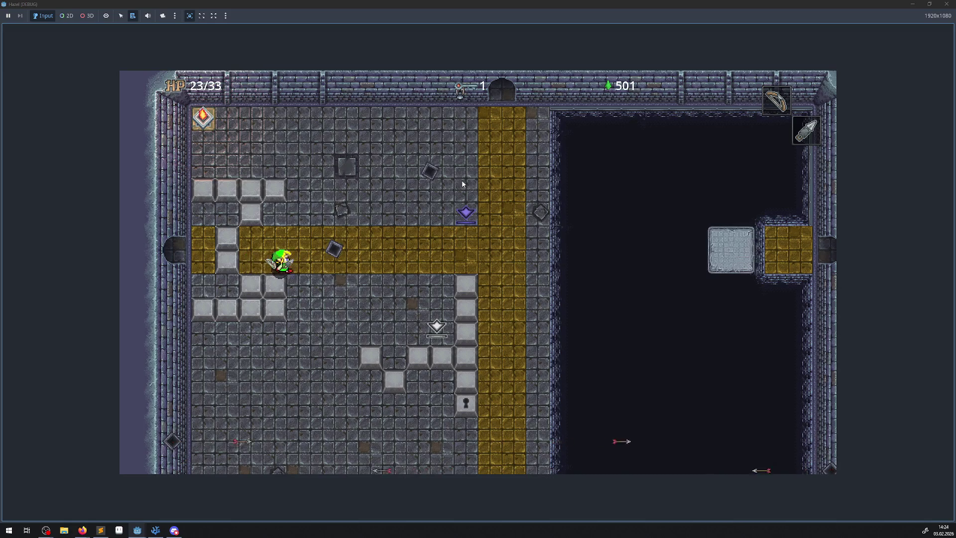
{"action": "key", "text": "Down"}
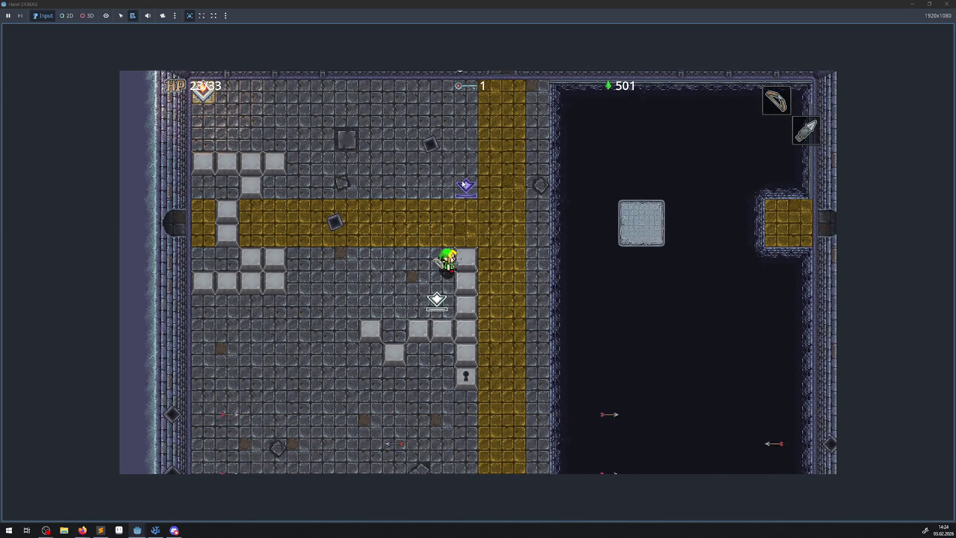
{"action": "key", "text": "Left"}
Step: Walk the hero left past the crystal switch, then right and down toward the blue bridge
{"action": "key", "text": "Down"}
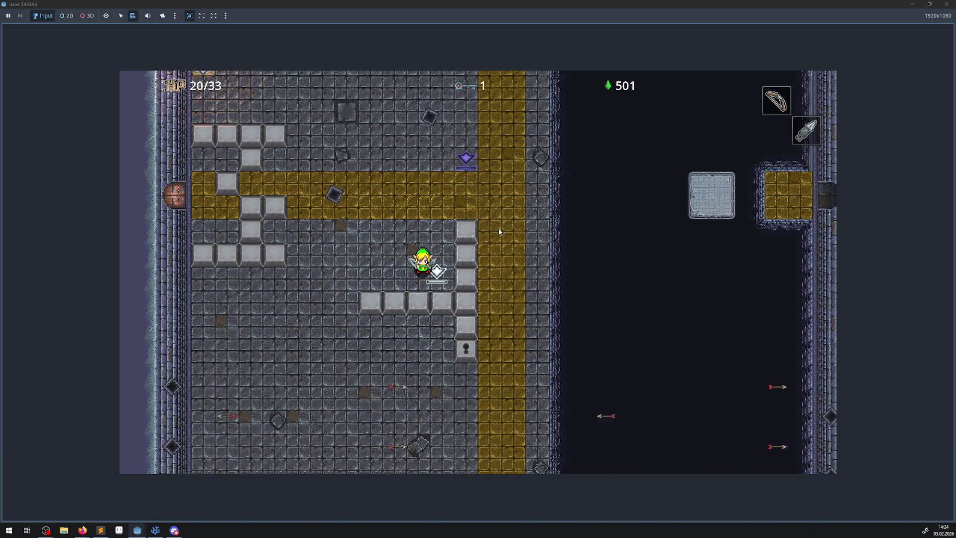
{"action": "key", "text": "Left"}
{"action": "key", "text": "Right"}
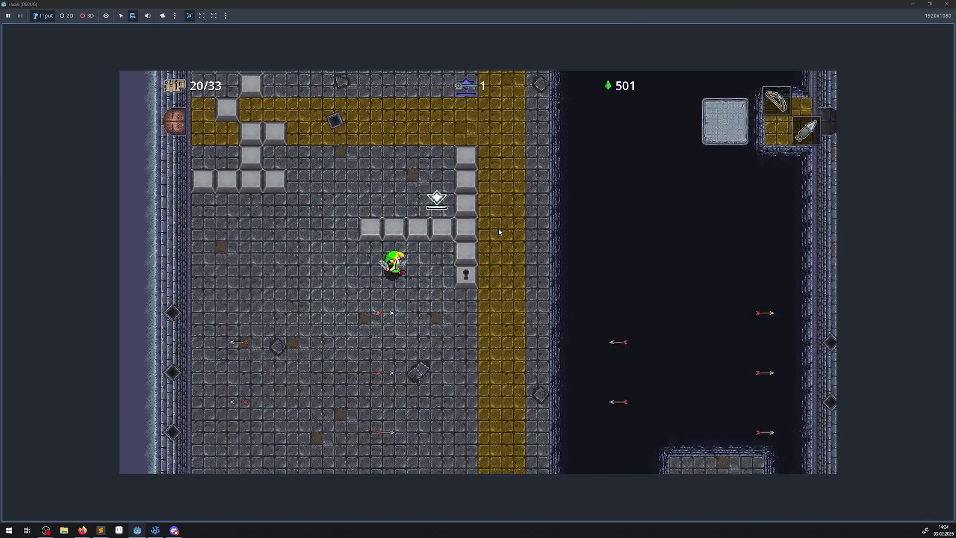
{"action": "key", "text": "Down"}
{"action": "key", "text": "Down"}
{"action": "key", "text": "Left"}
{"action": "key", "text": "Right"}
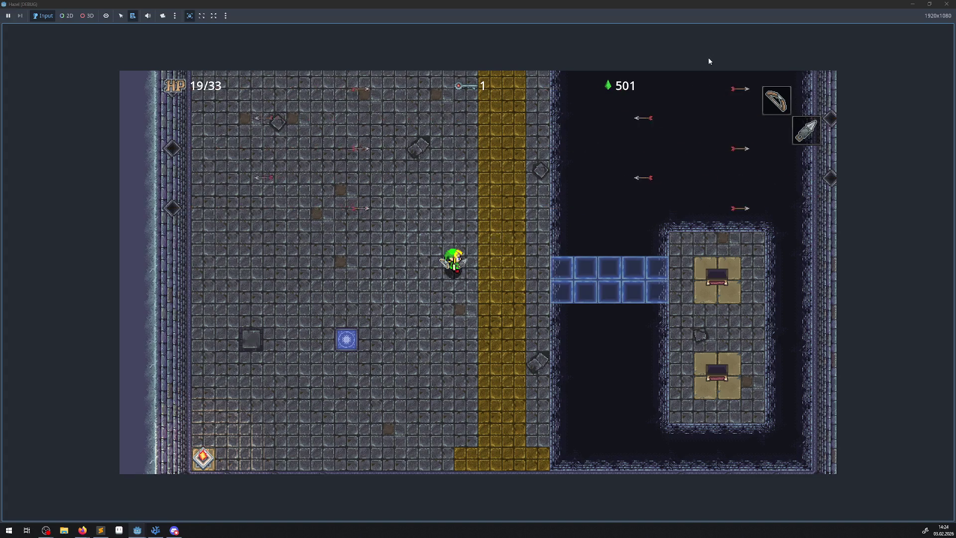
Step: Close the running game and switch to Firefox showing the Game Developer dungeon generation article
{"action": "left_click", "coordinate": [944, 6]}
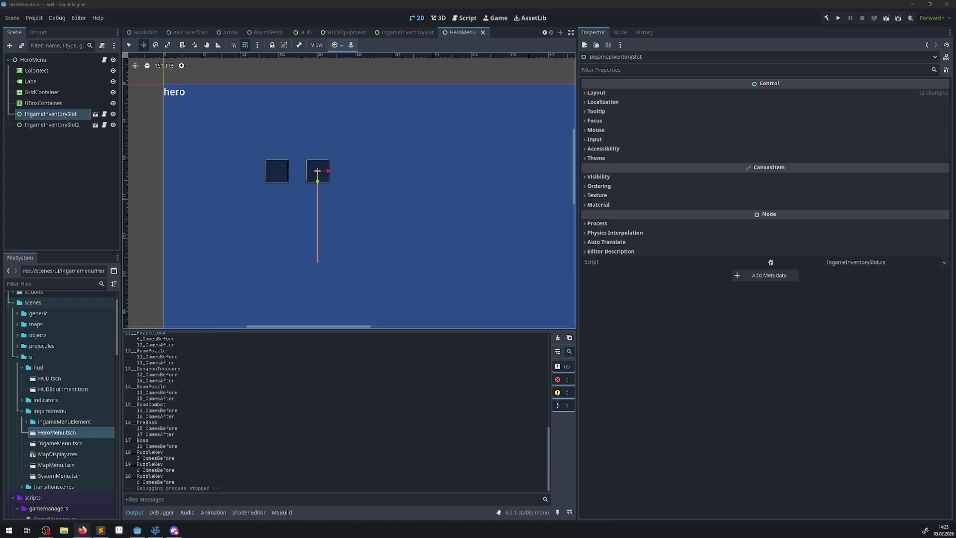
{"action": "key", "text": "alt+Tab"}
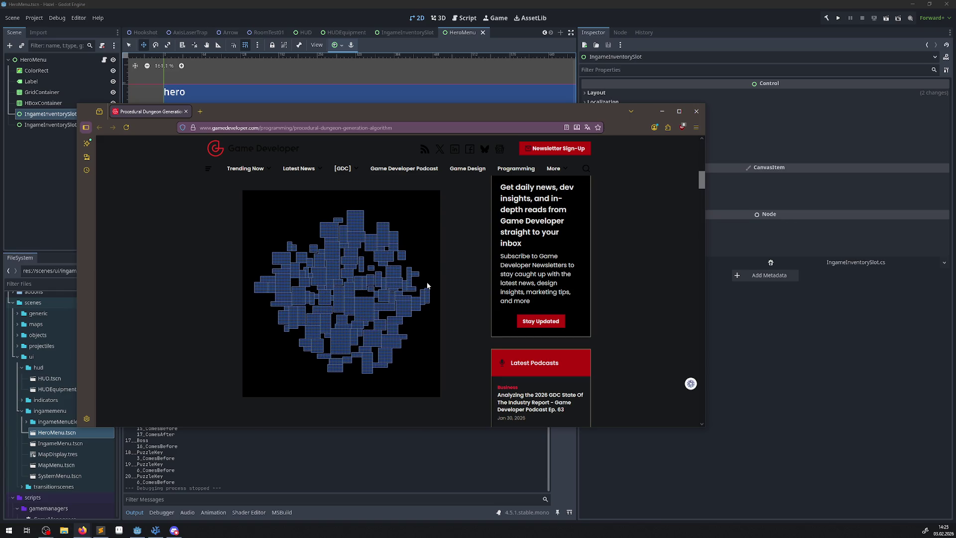
Step: Scroll the article past Separate Rooms, Main Rooms, Delaunay and Minimum Spanning Tree to Hallways
{"action": "scroll", "coordinate": [427, 285], "scroll_direction": "down", "scroll_amount": 5}
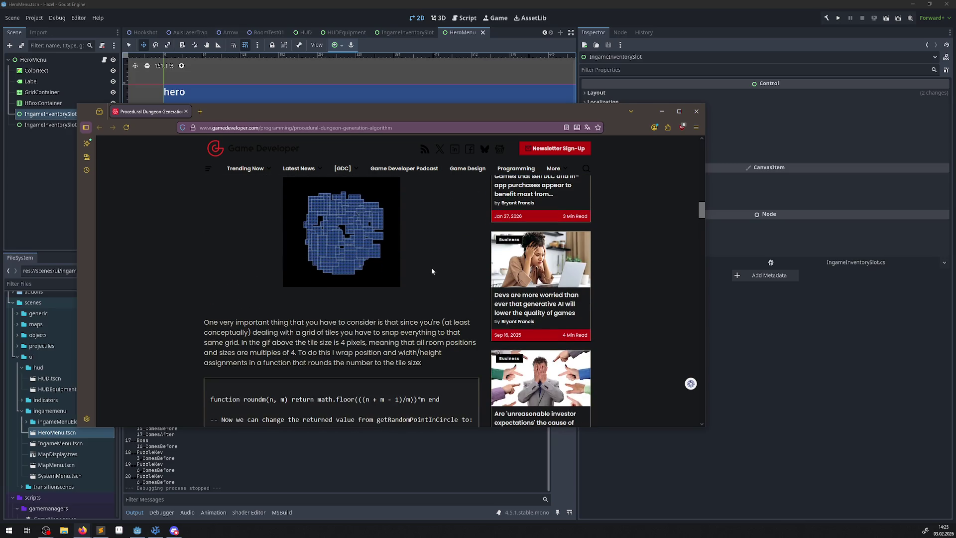
{"action": "scroll", "coordinate": [431, 271], "scroll_direction": "down", "scroll_amount": 5}
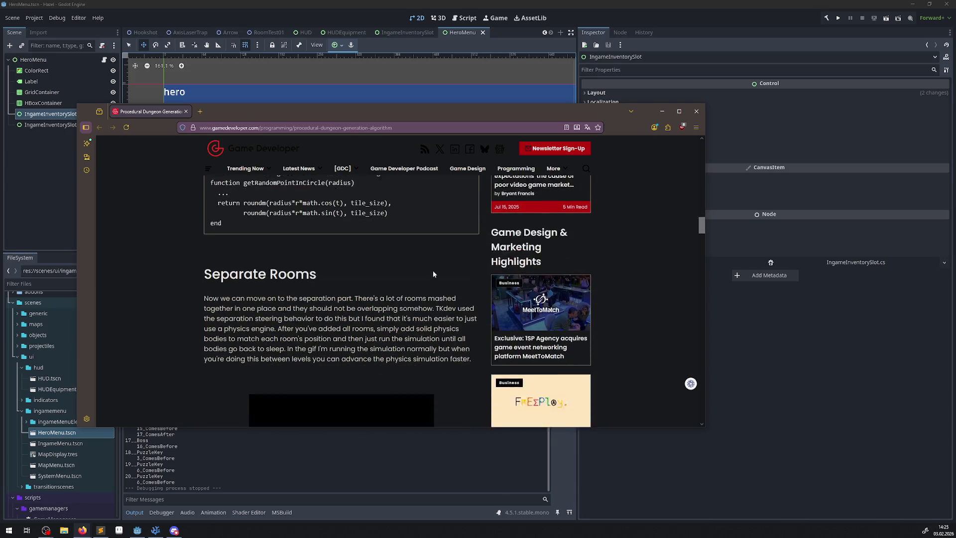
{"action": "scroll", "coordinate": [432, 270], "scroll_direction": "down", "scroll_amount": 4}
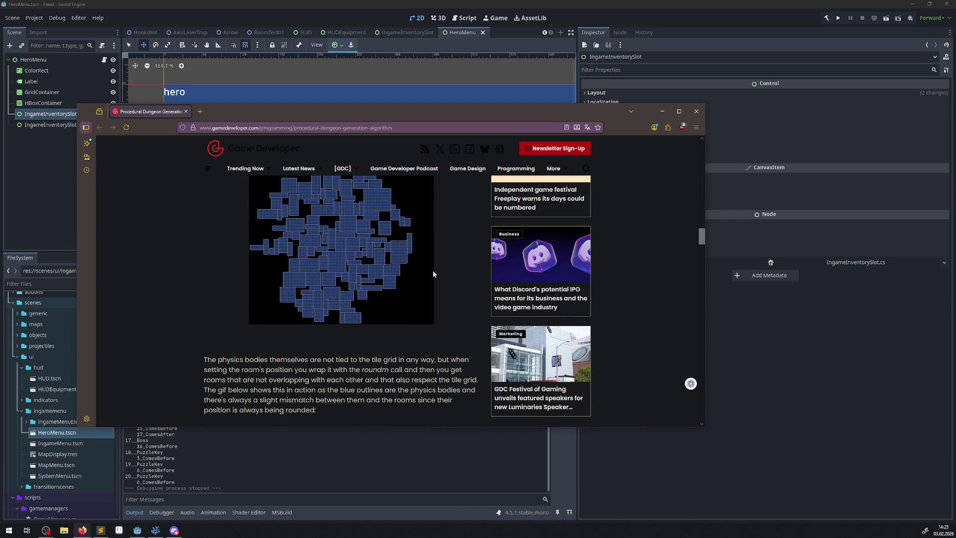
{"action": "scroll", "coordinate": [437, 272], "scroll_direction": "down", "scroll_amount": 6}
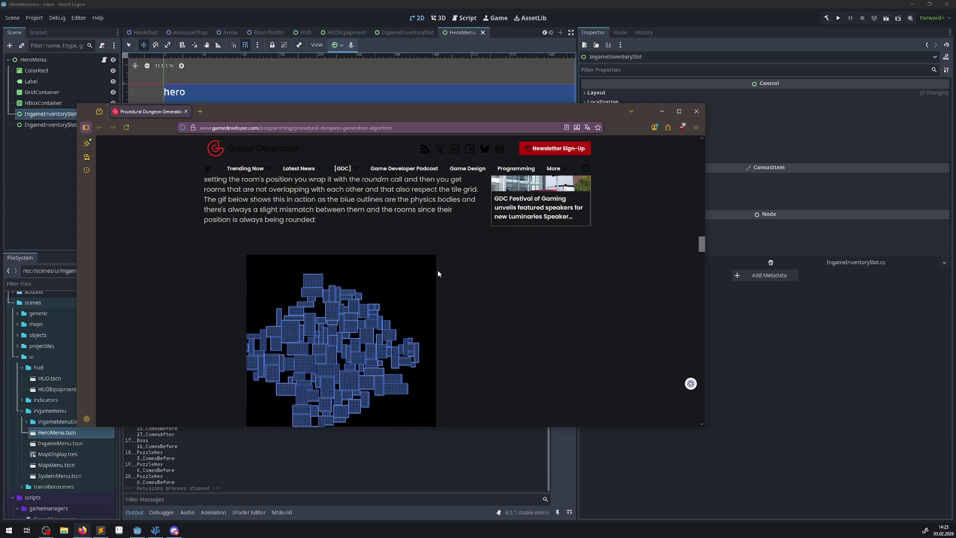
{"action": "scroll", "coordinate": [441, 274], "scroll_direction": "down", "scroll_amount": 1}
{"action": "scroll", "coordinate": [442, 271], "scroll_direction": "up", "scroll_amount": 3}
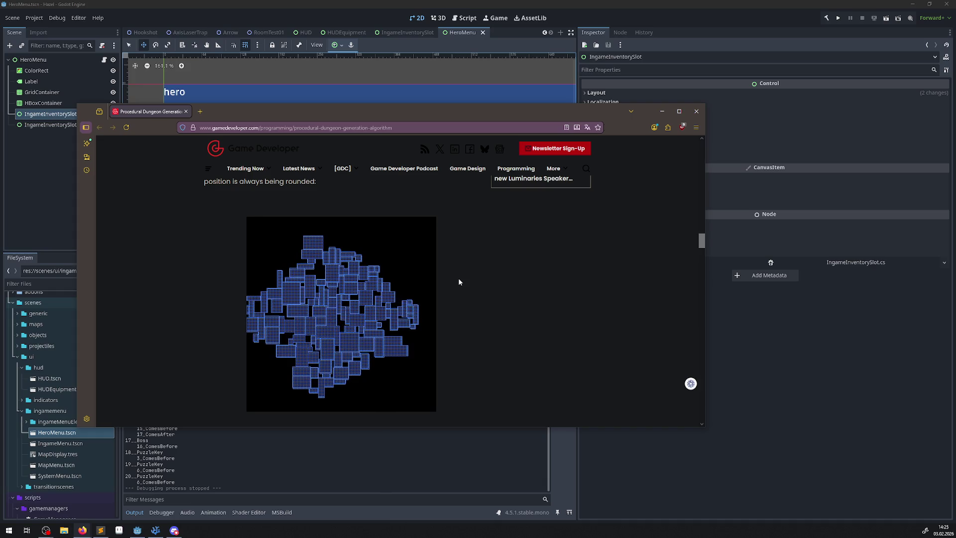
{"action": "scroll", "coordinate": [459, 282], "scroll_direction": "down", "scroll_amount": 3}
{"action": "scroll", "coordinate": [459, 282], "scroll_direction": "down", "scroll_amount": 8}
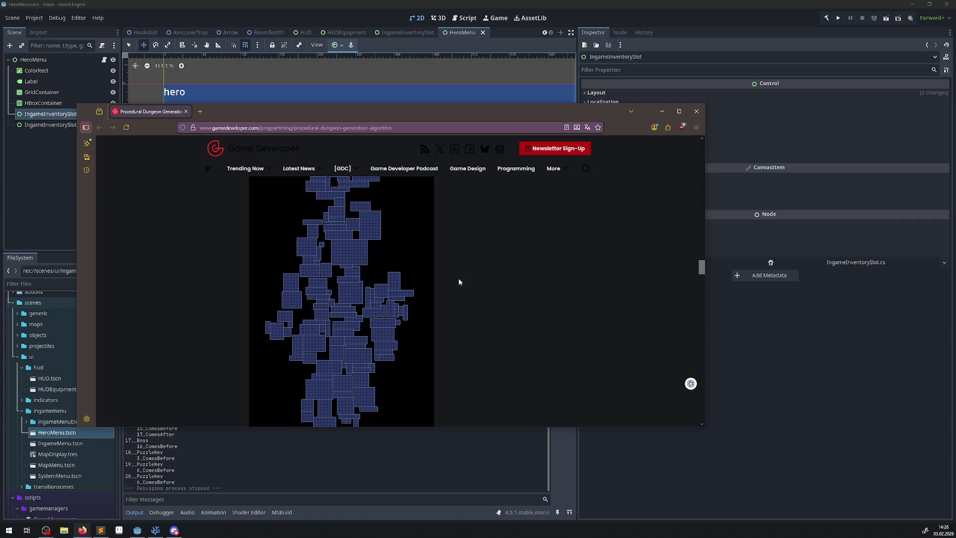
{"action": "scroll", "coordinate": [459, 281], "scroll_direction": "down", "scroll_amount": 3}
{"action": "scroll", "coordinate": [459, 282], "scroll_direction": "down", "scroll_amount": 4}
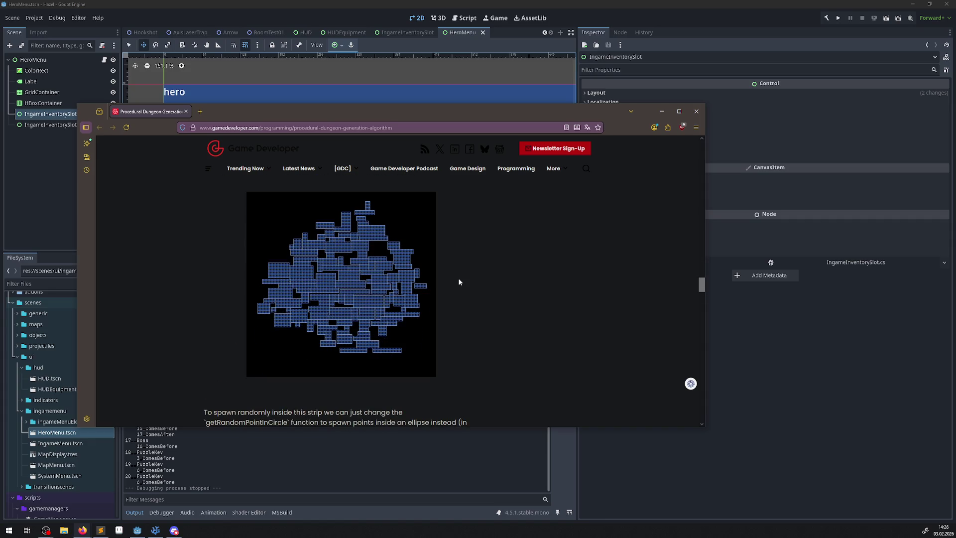
{"action": "scroll", "coordinate": [459, 282], "scroll_direction": "down", "scroll_amount": 10}
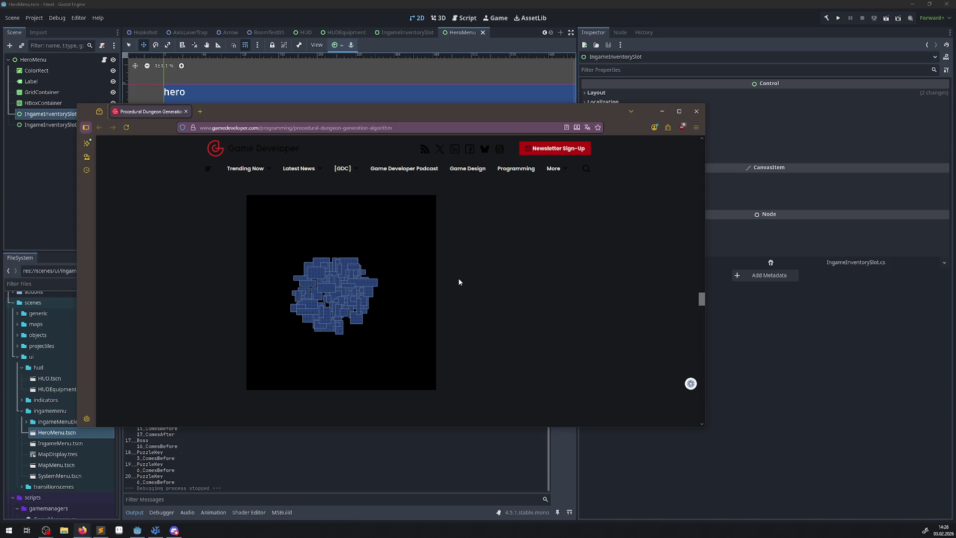
{"action": "scroll", "coordinate": [459, 281], "scroll_direction": "down", "scroll_amount": 10}
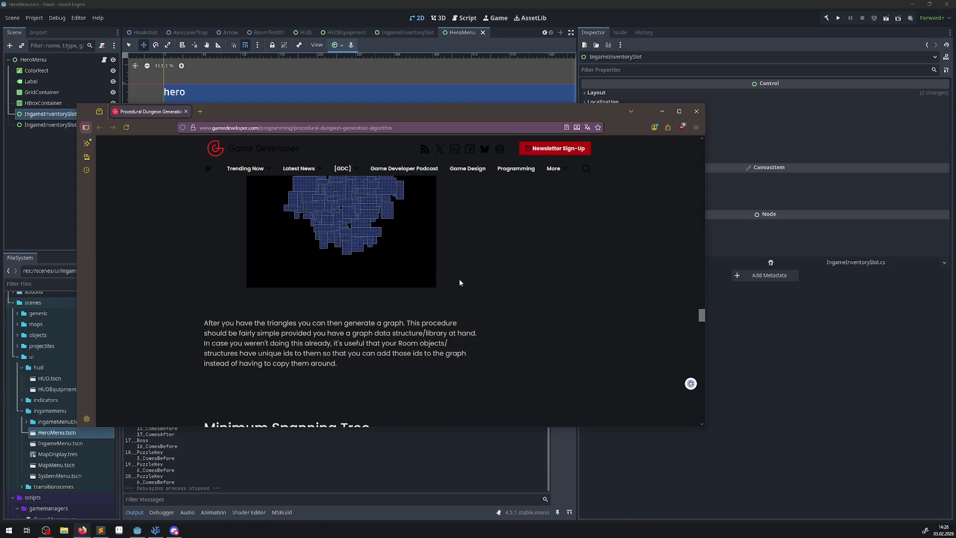
{"action": "scroll", "coordinate": [459, 279], "scroll_direction": "down", "scroll_amount": 8}
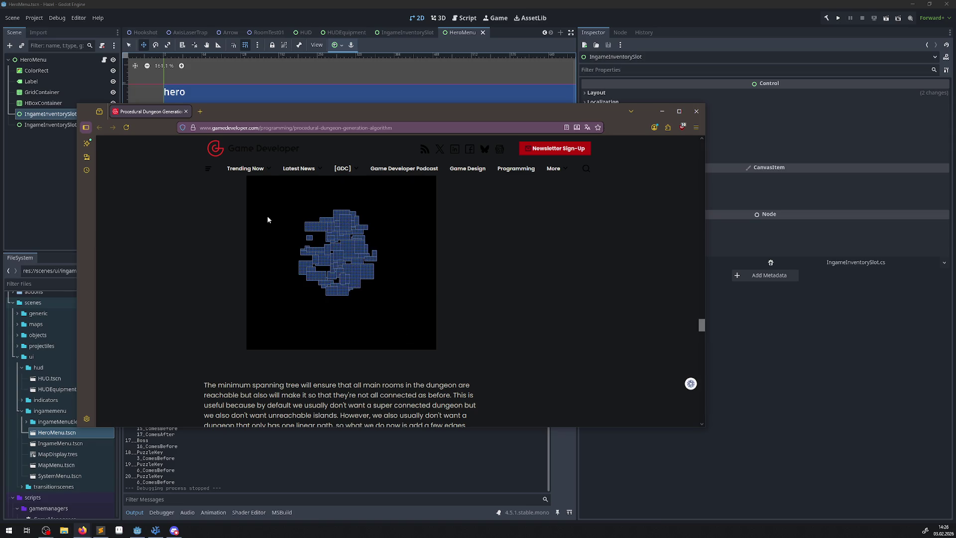
{"action": "scroll", "coordinate": [424, 335], "scroll_direction": "down", "scroll_amount": 3}
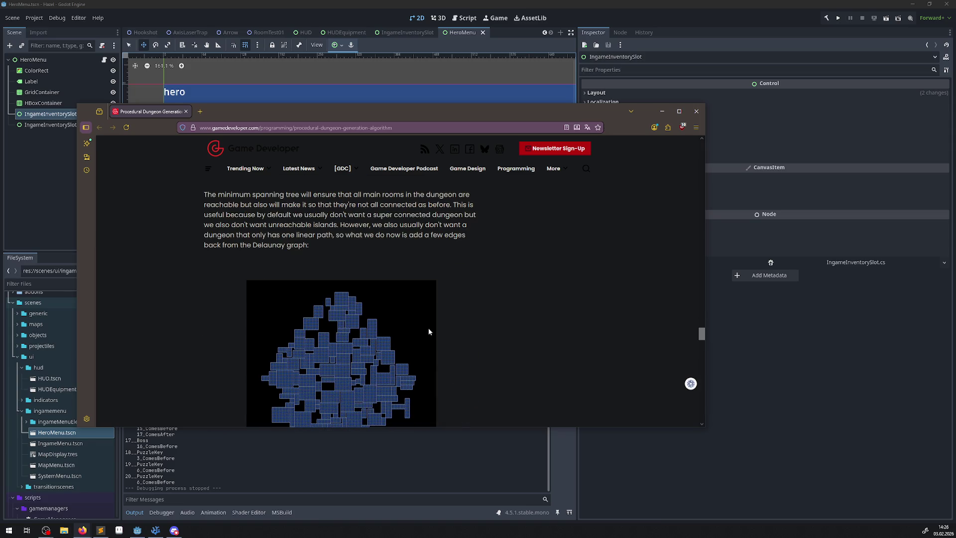
{"action": "scroll", "coordinate": [428, 329], "scroll_direction": "down", "scroll_amount": 7}
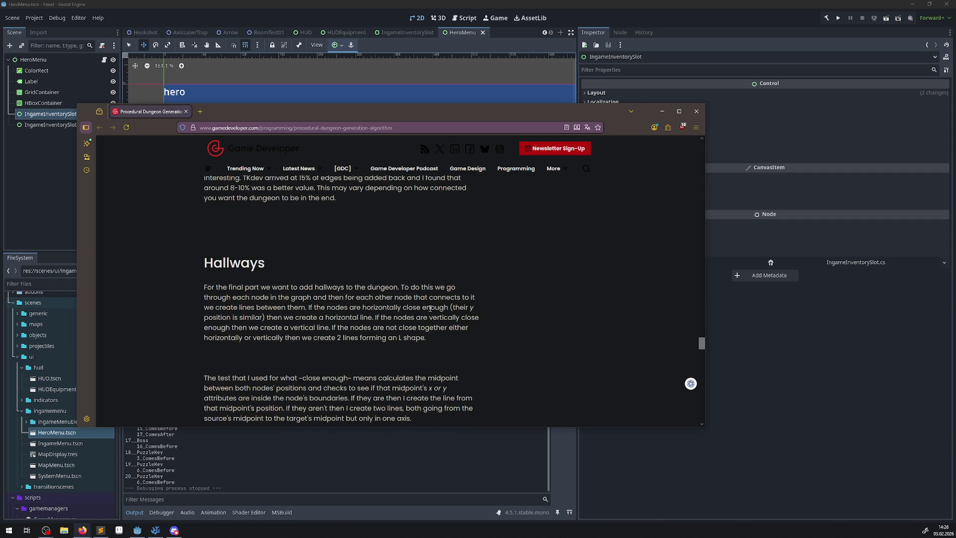
Step: Scroll past the Hallways images to the closing line "And then after this we're done!"
{"action": "scroll", "coordinate": [338, 250], "scroll_direction": "up", "scroll_amount": 1}
{"action": "scroll", "coordinate": [432, 302], "scroll_direction": "down", "scroll_amount": 4}
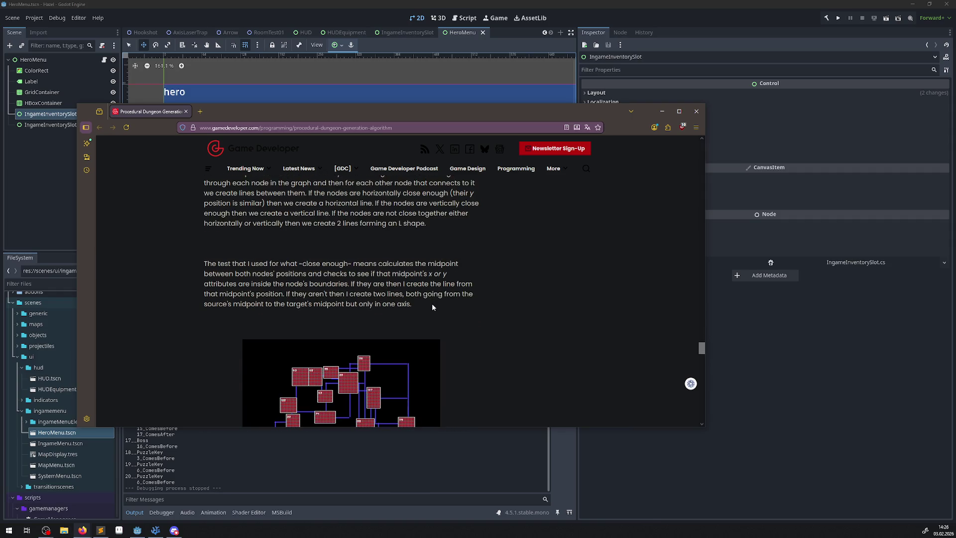
{"action": "scroll", "coordinate": [438, 313], "scroll_direction": "down", "scroll_amount": 2}
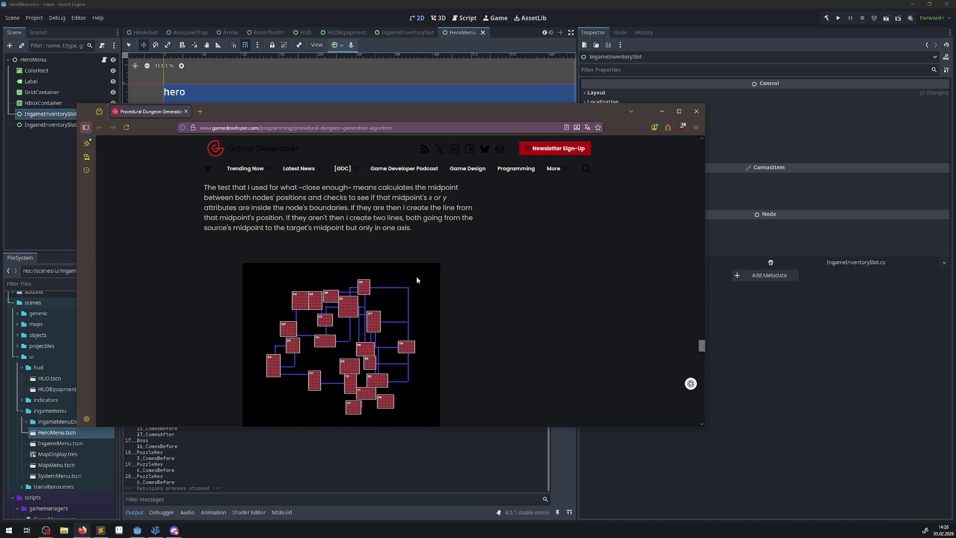
{"action": "scroll", "coordinate": [417, 277], "scroll_direction": "down", "scroll_amount": 4}
{"action": "scroll", "coordinate": [417, 279], "scroll_direction": "down", "scroll_amount": 5}
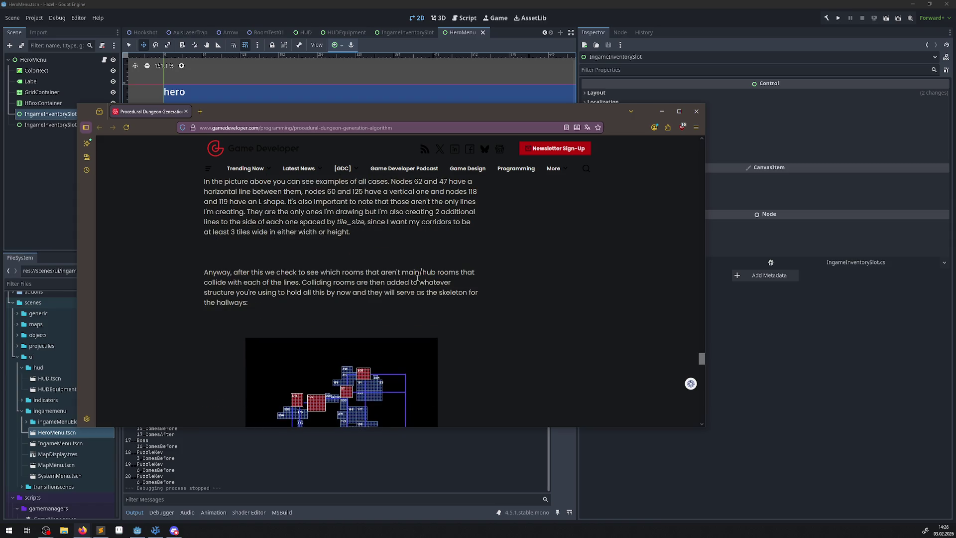
{"action": "scroll", "coordinate": [417, 278], "scroll_direction": "down", "scroll_amount": 3}
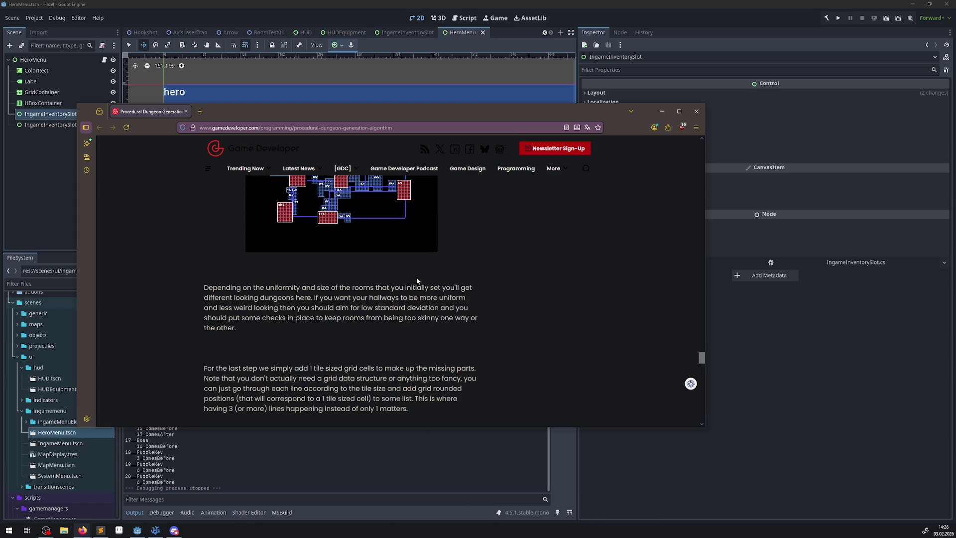
{"action": "scroll", "coordinate": [417, 279], "scroll_direction": "down", "scroll_amount": 4}
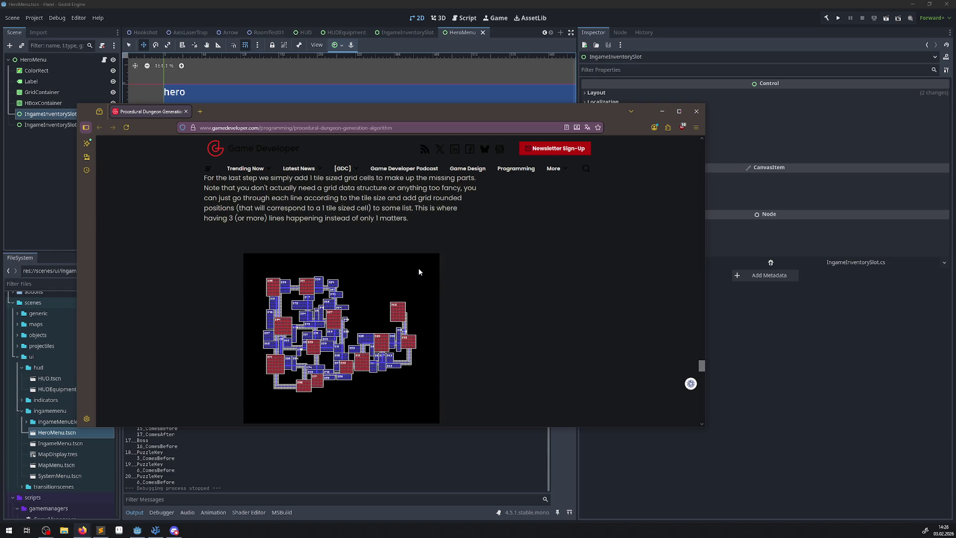
{"action": "scroll", "coordinate": [418, 272], "scroll_direction": "down", "scroll_amount": 1}
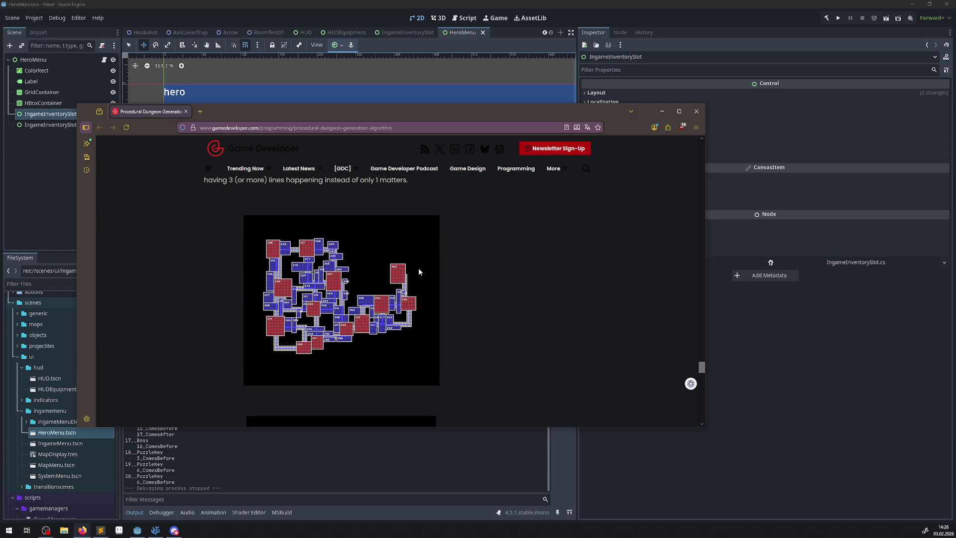
{"action": "scroll", "coordinate": [419, 271], "scroll_direction": "down", "scroll_amount": 4}
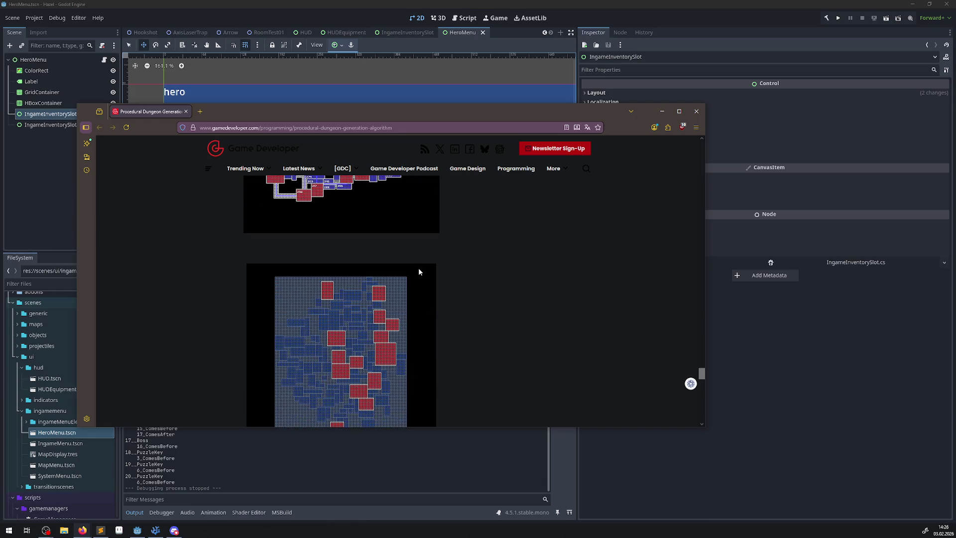
{"action": "scroll", "coordinate": [419, 271], "scroll_direction": "down", "scroll_amount": 4}
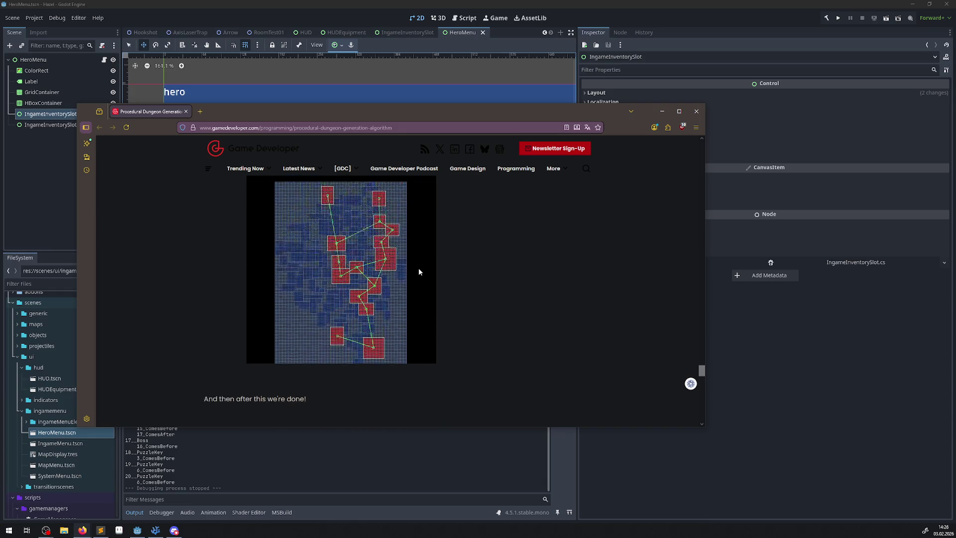
{"action": "scroll", "coordinate": [419, 272], "scroll_direction": "up", "scroll_amount": 2}
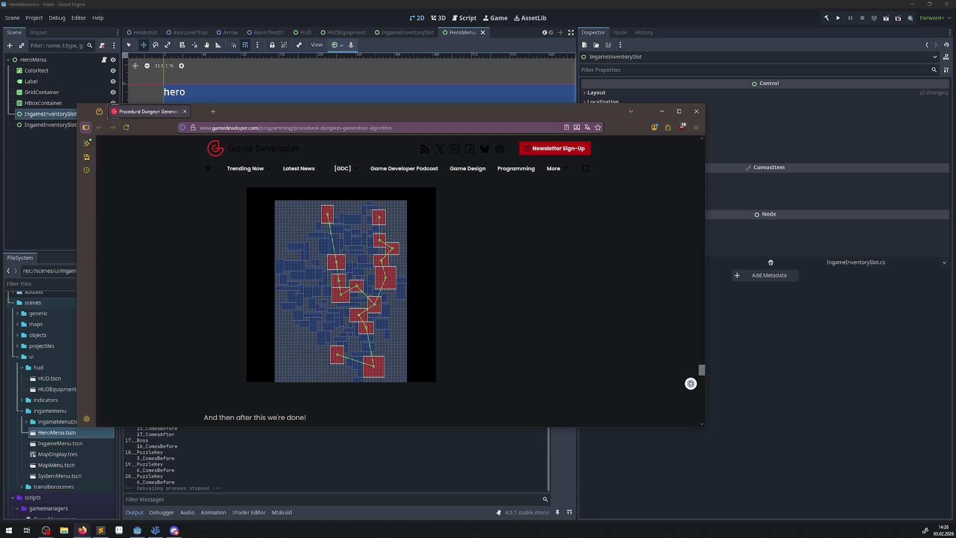
Step: Bring the Godot editor's HeroMenu scene back in front of the Firefox article
{"action": "left_click", "coordinate": [50, 113]}
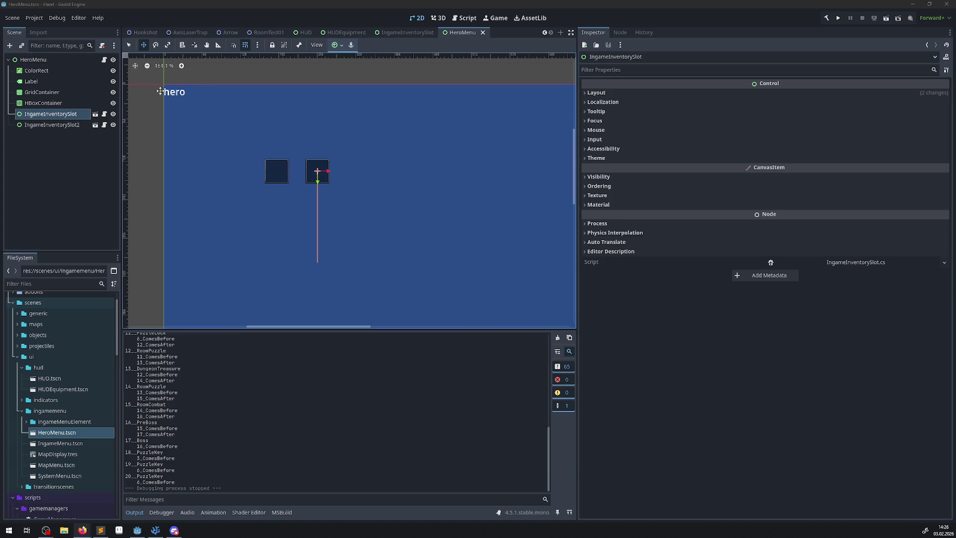